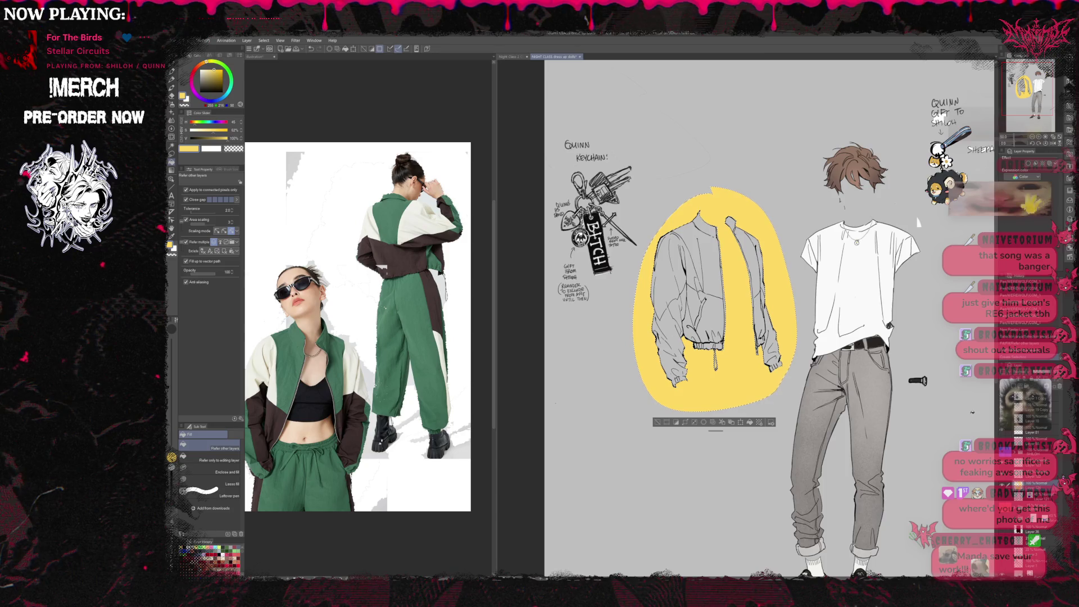
# - Clear the yellow fill behind the jacket, add a blank layer and switch to the pen tool
pyautogui.hotkey('ctrl', 'a')
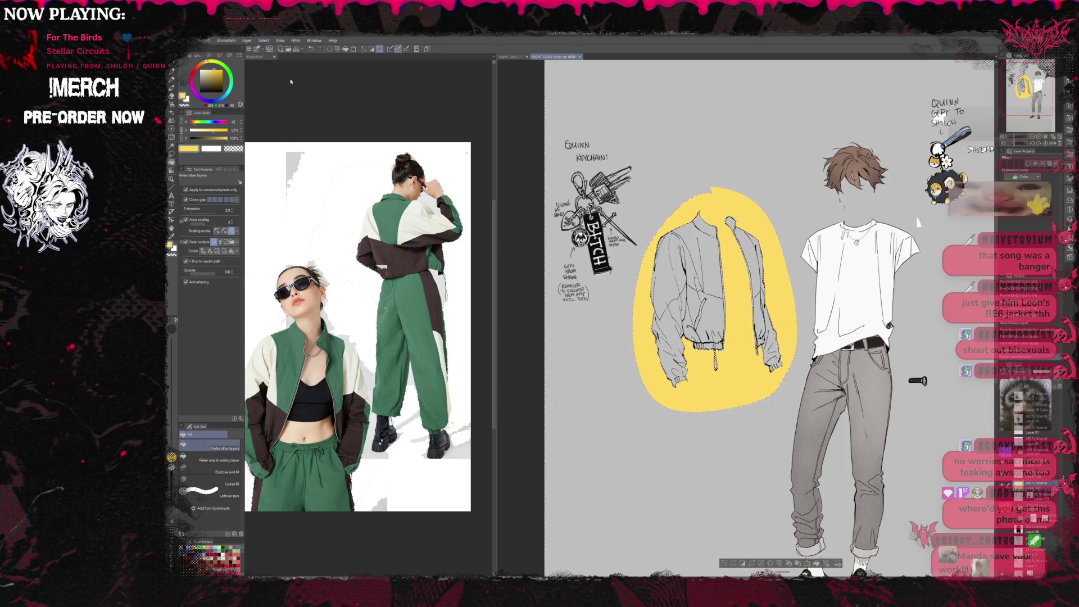
pyautogui.press('Delete')
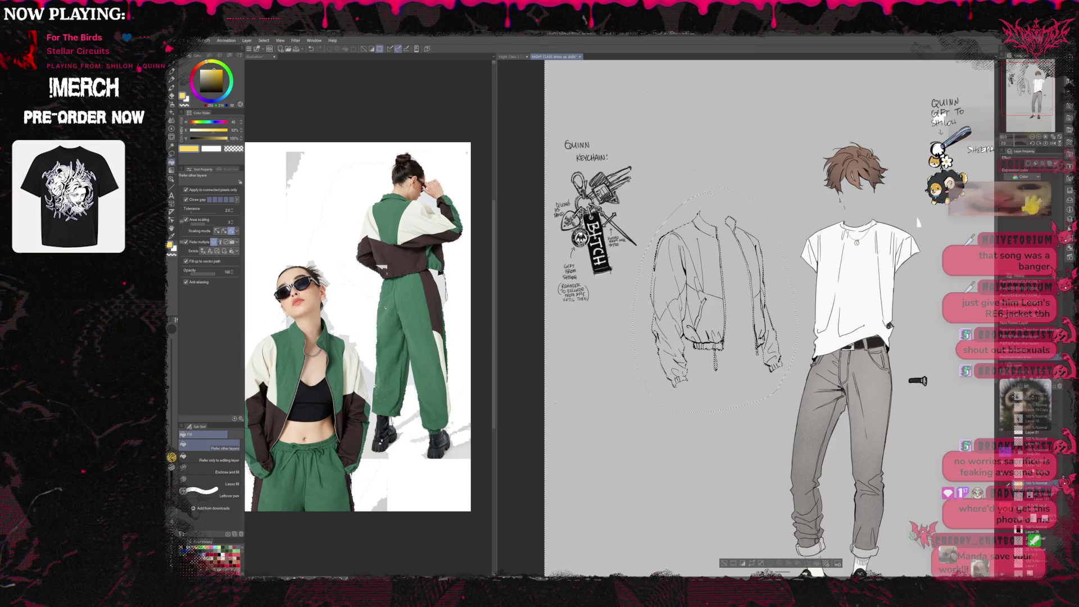
pyautogui.hotkey('ctrl', 'shift', 'n')
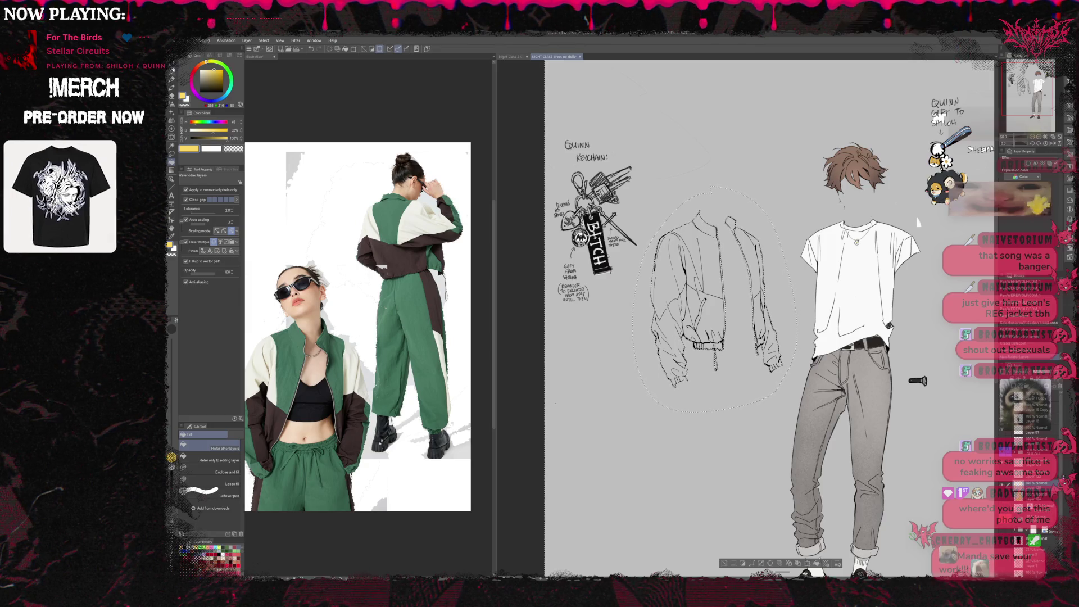
pyautogui.press('b')
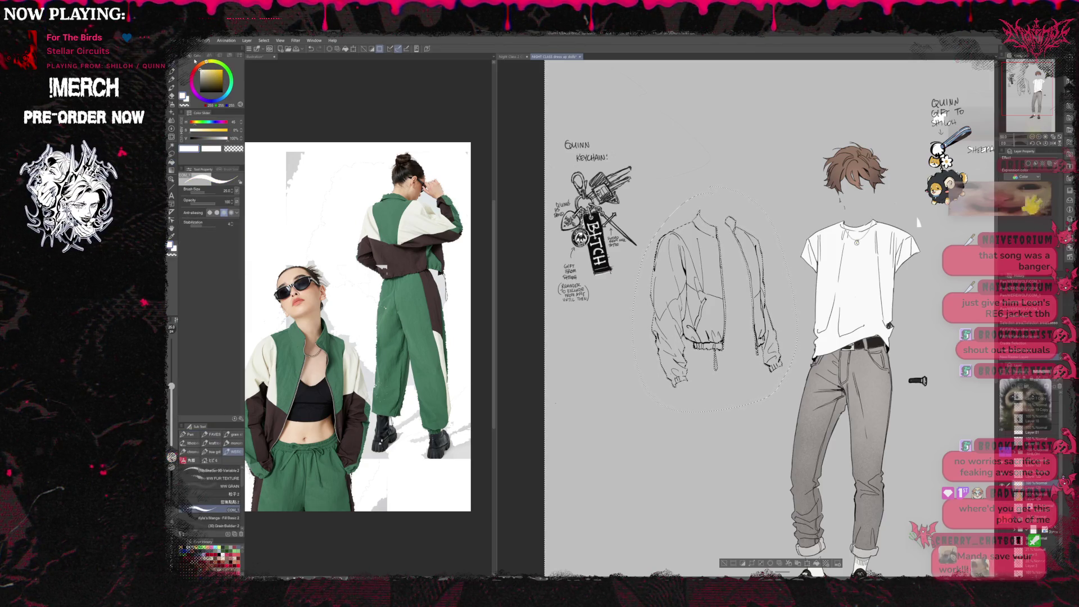
pyautogui.press('p')
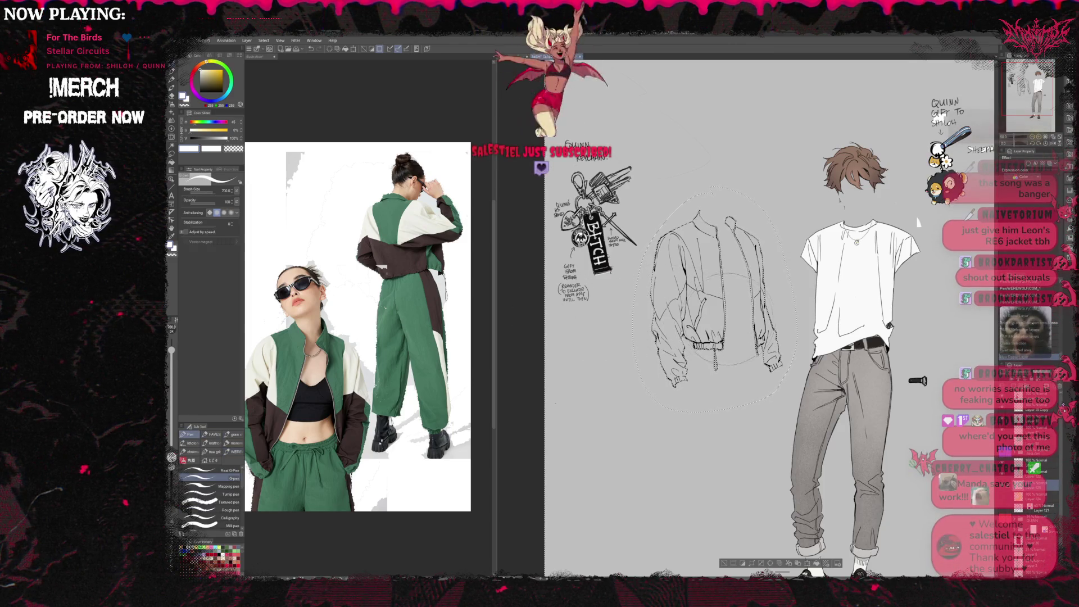
# - Brush white over the jacket's left sleeve and across the torso as a base fill
pyautogui.moveTo(716, 291)
pyautogui.mouseDown()
pyautogui.moveTo(679, 304)
pyautogui.moveTo(671, 362)
pyautogui.mouseUp()
pyautogui.moveTo(675, 270); pyautogui.dragTo(687, 313)
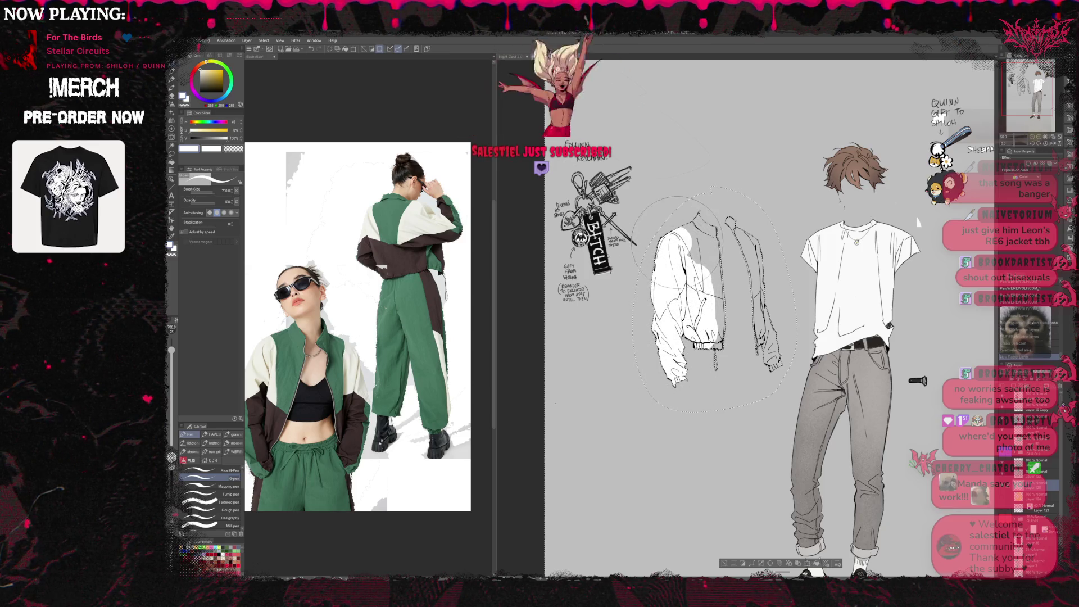
pyautogui.moveTo(700, 270)
pyautogui.mouseDown()
pyautogui.moveTo(716, 320)
pyautogui.moveTo(768, 358)
pyautogui.moveTo(746, 253)
pyautogui.mouseUp()
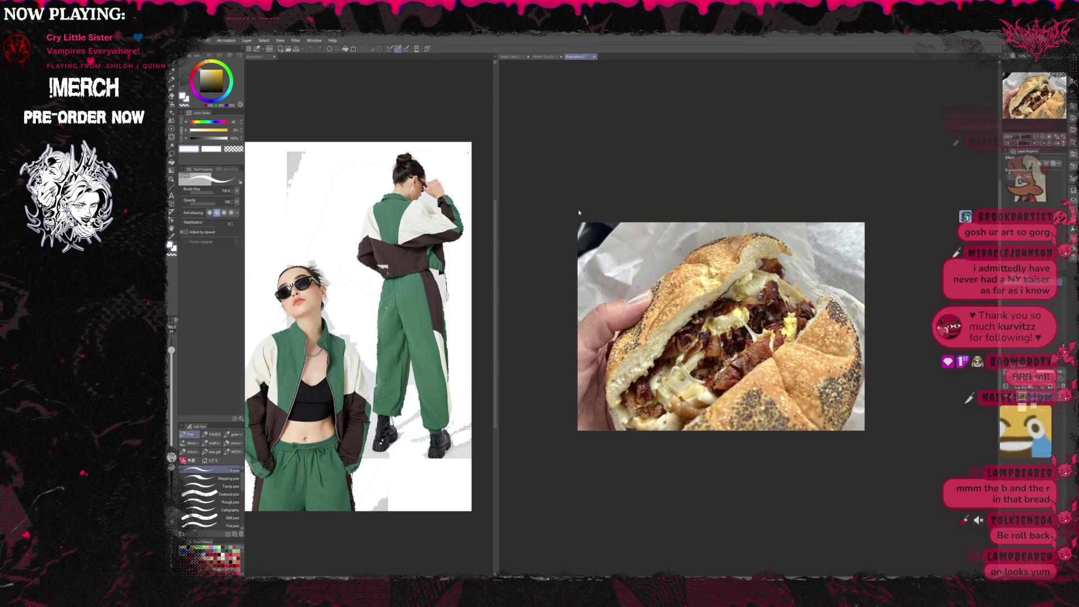
# - Close the sandwich photo so the outfit sketch canvas is active again
pyautogui.hotkey('ctrl', 'w')
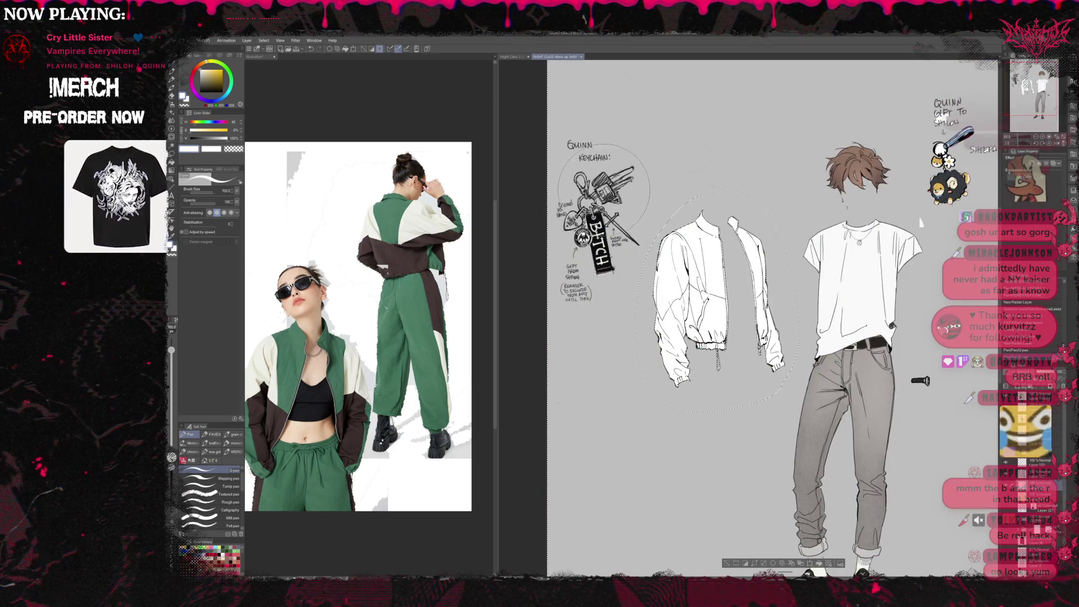